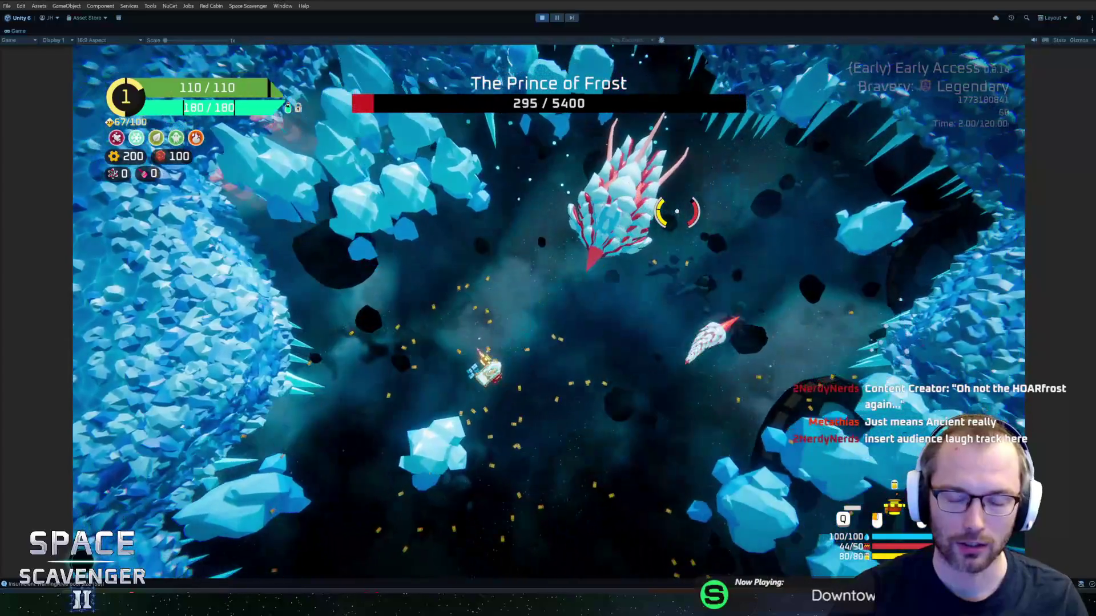
Pause the Prince of Frost fight at 09:29 to bring up the PAUSED menu.
key(Escape)
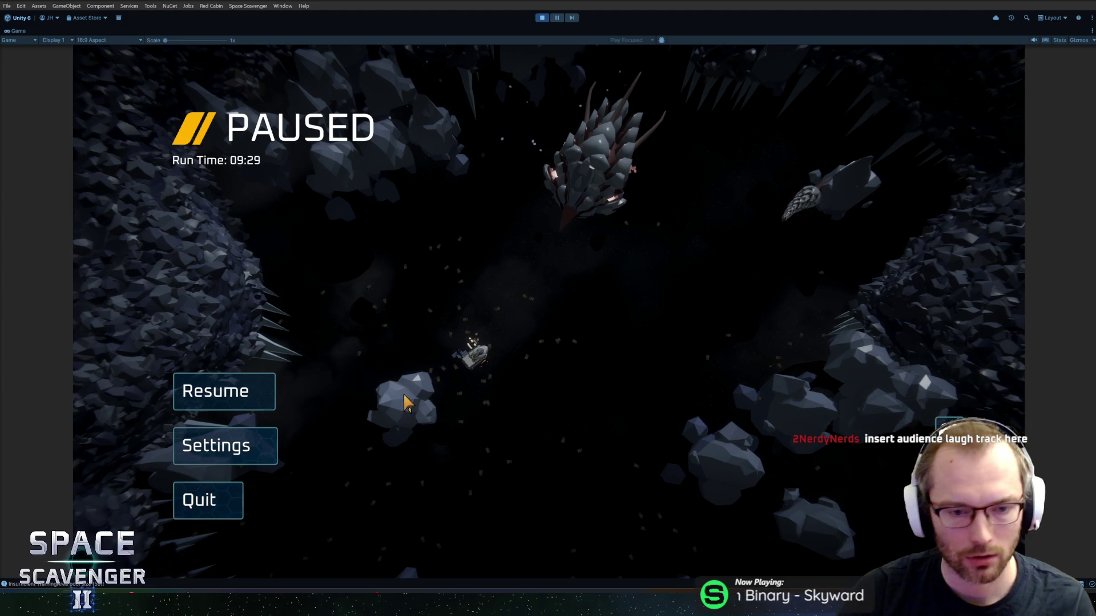
Resume the run and weave the ship right, left and up through the ice enemies.
click(223, 391)
key(d)
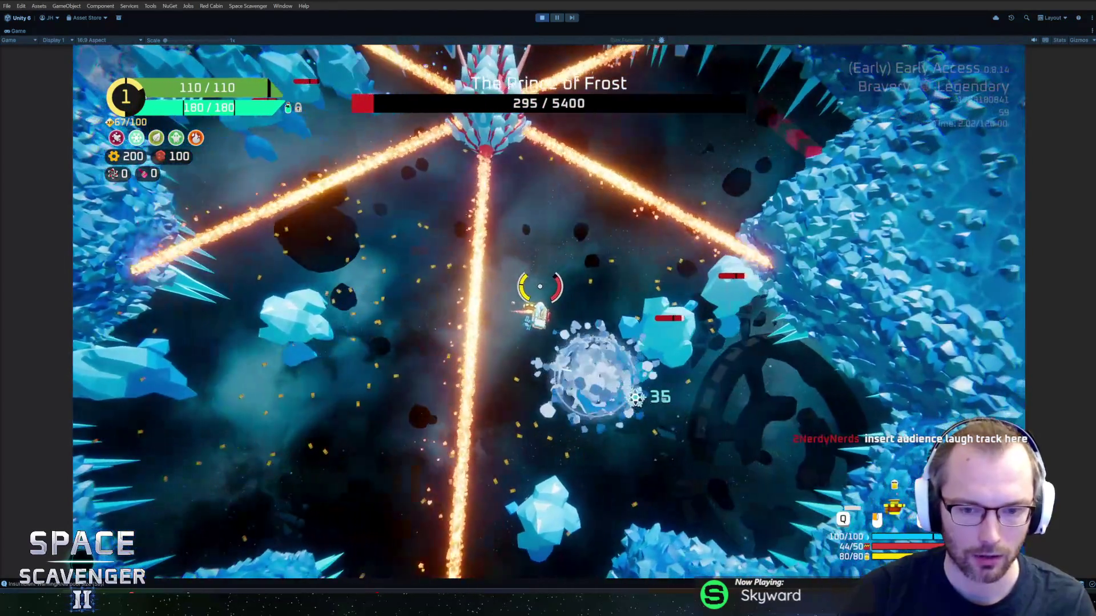
key(a)
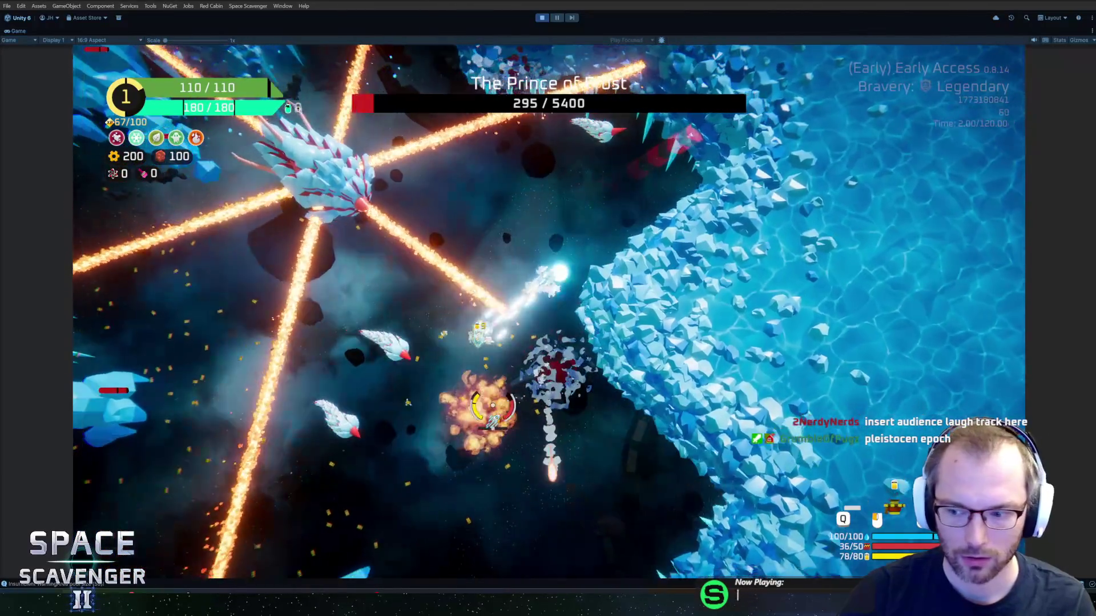
key(a)
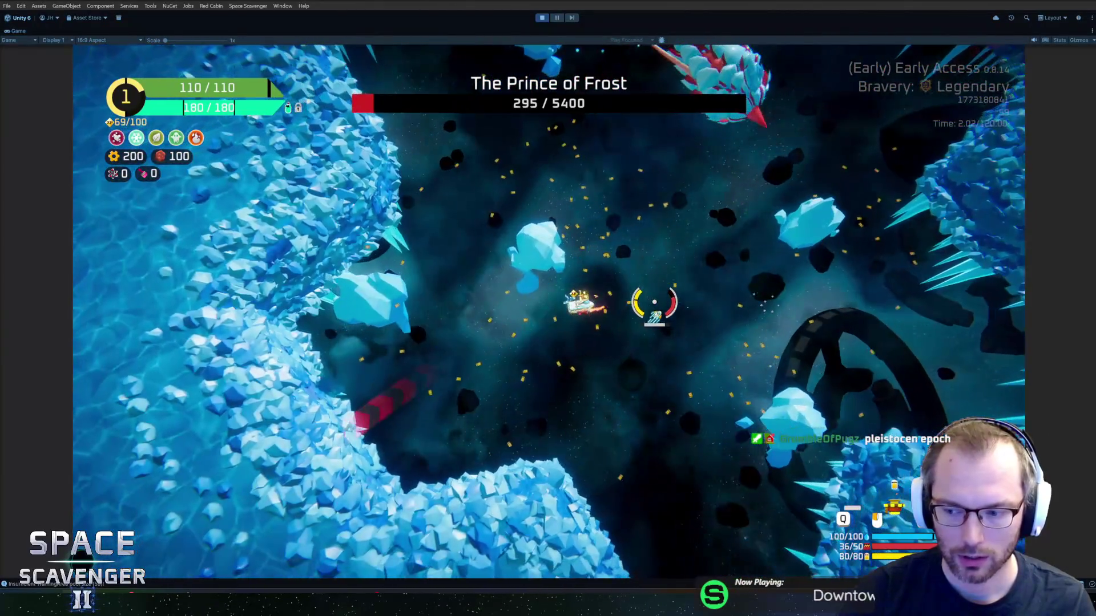
key(w)
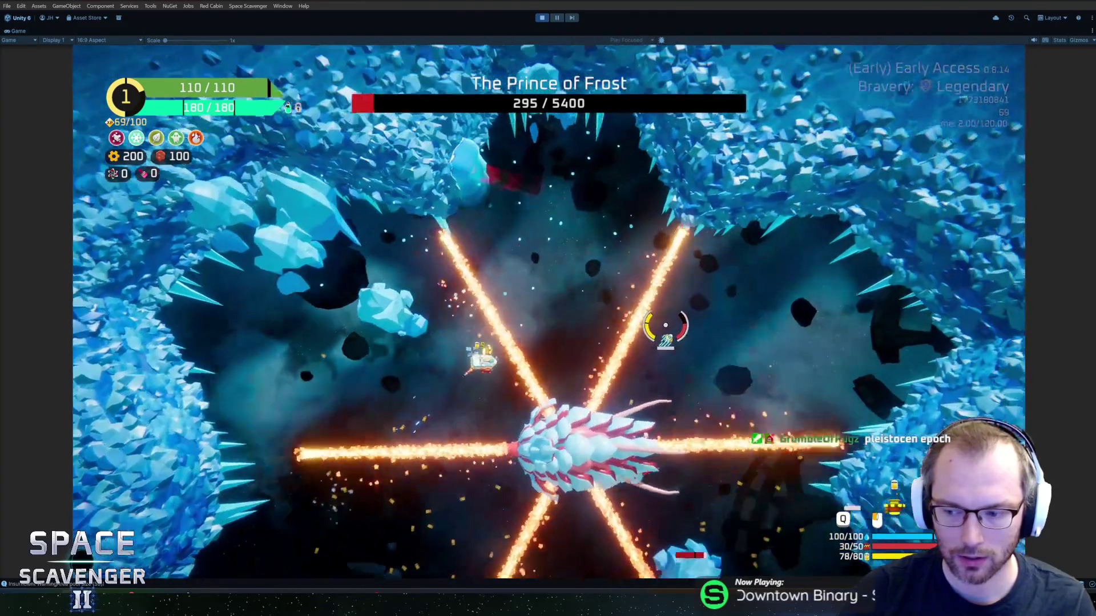
key(d)
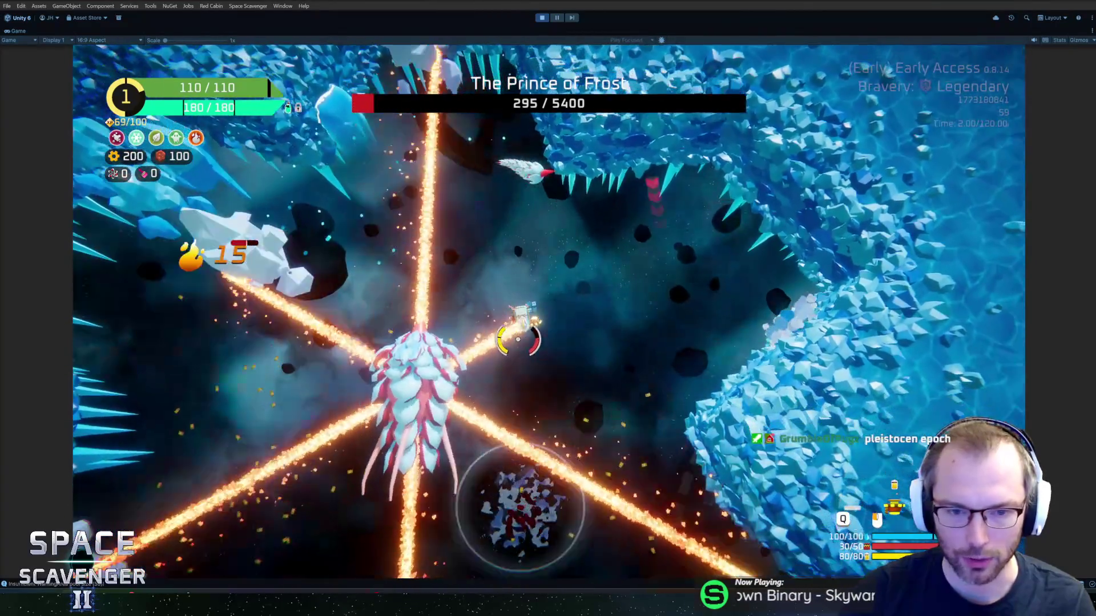
Keep flying up at the Prince of Frost until its health drops to 205 / 5400.
key(s)
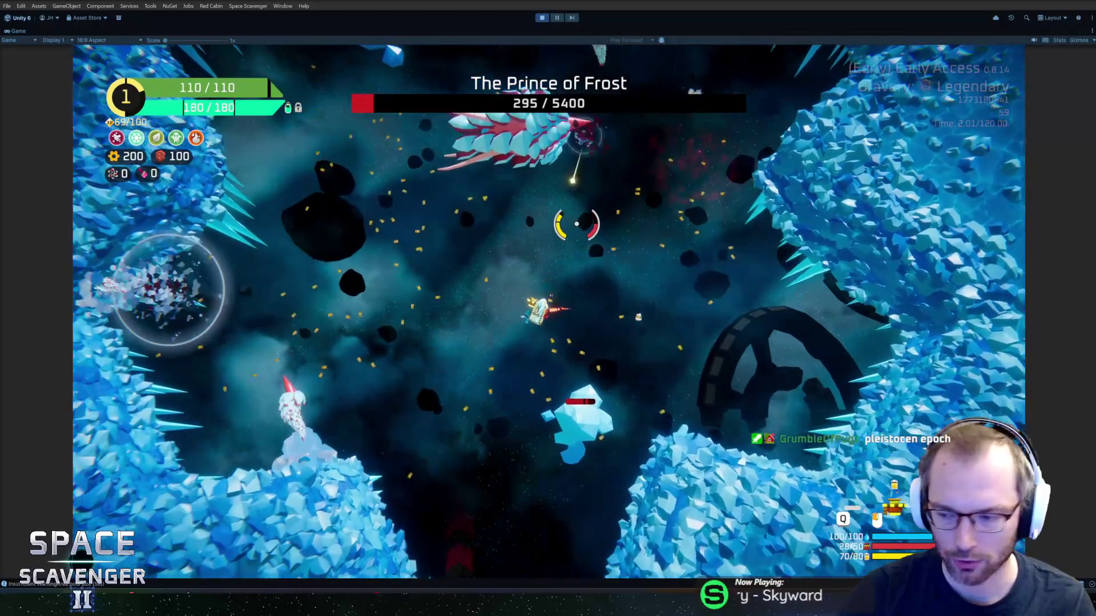
key(a)
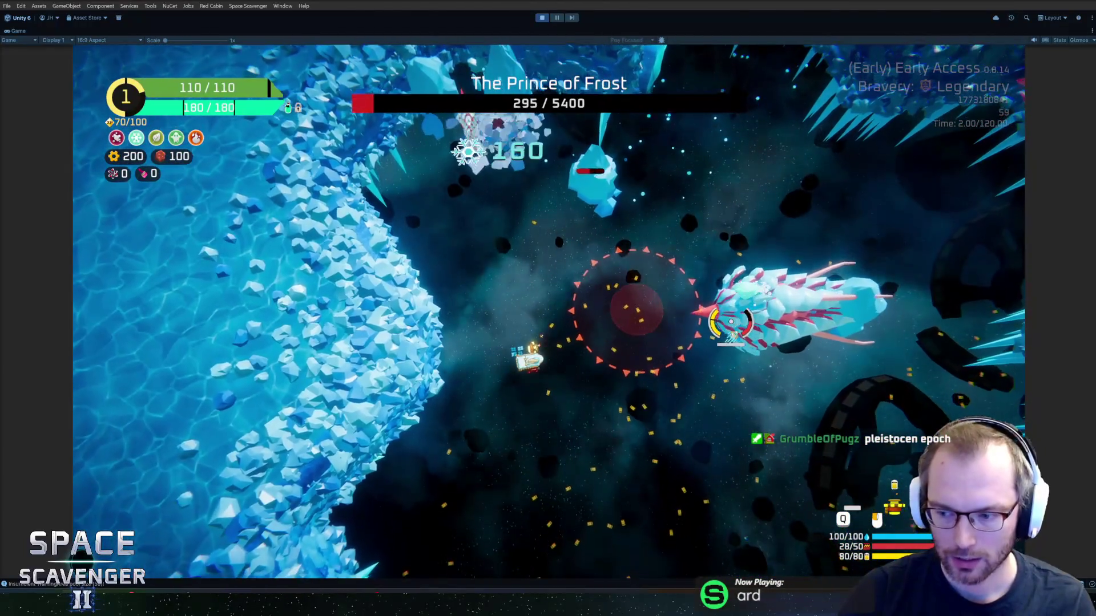
key(w)
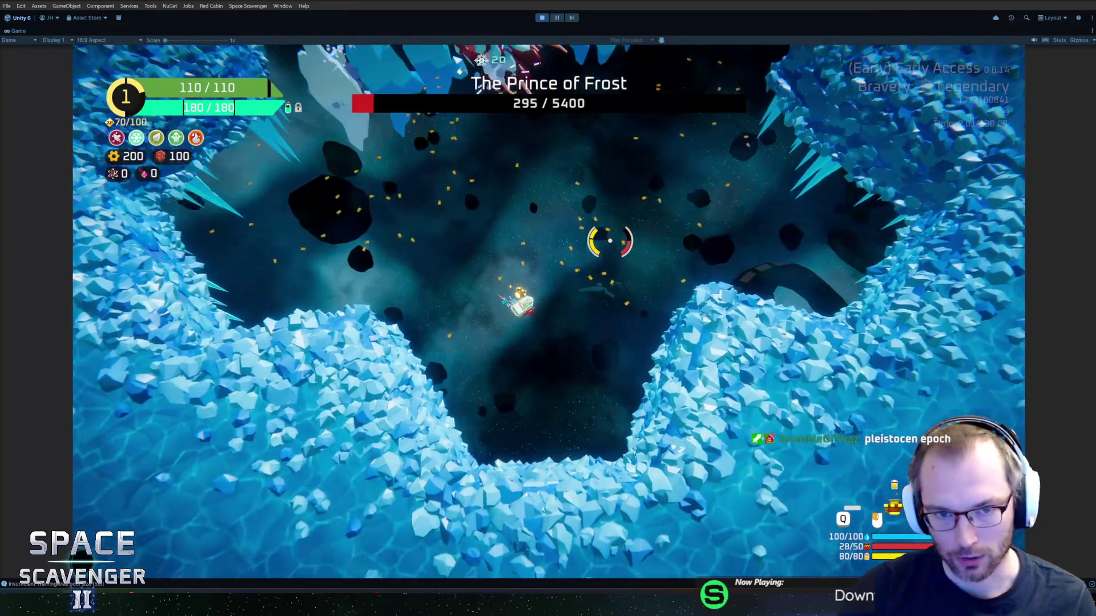
key(w)
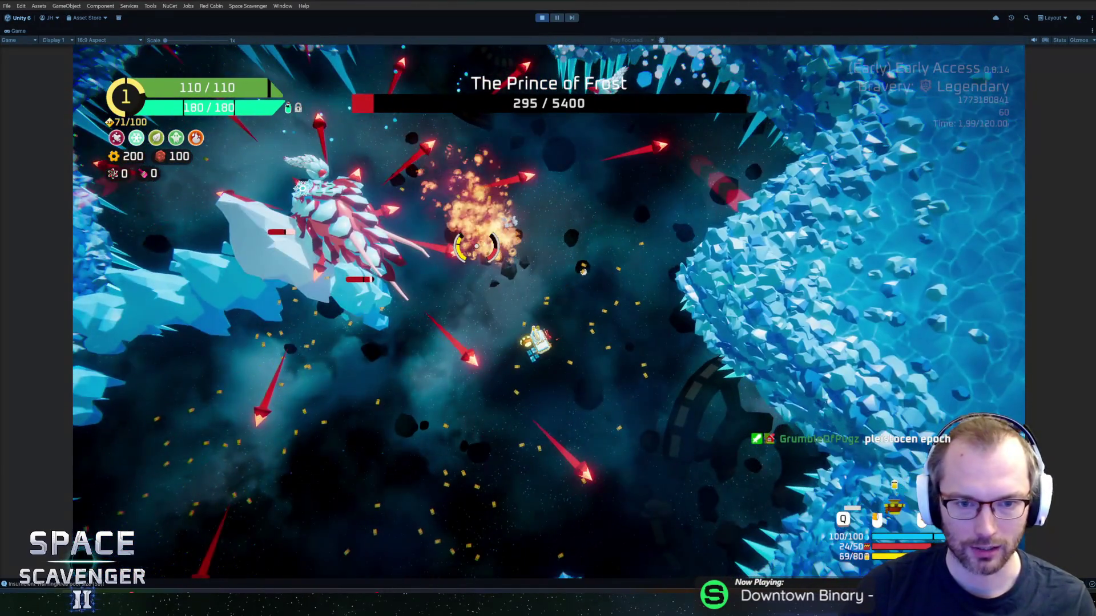
key(a)
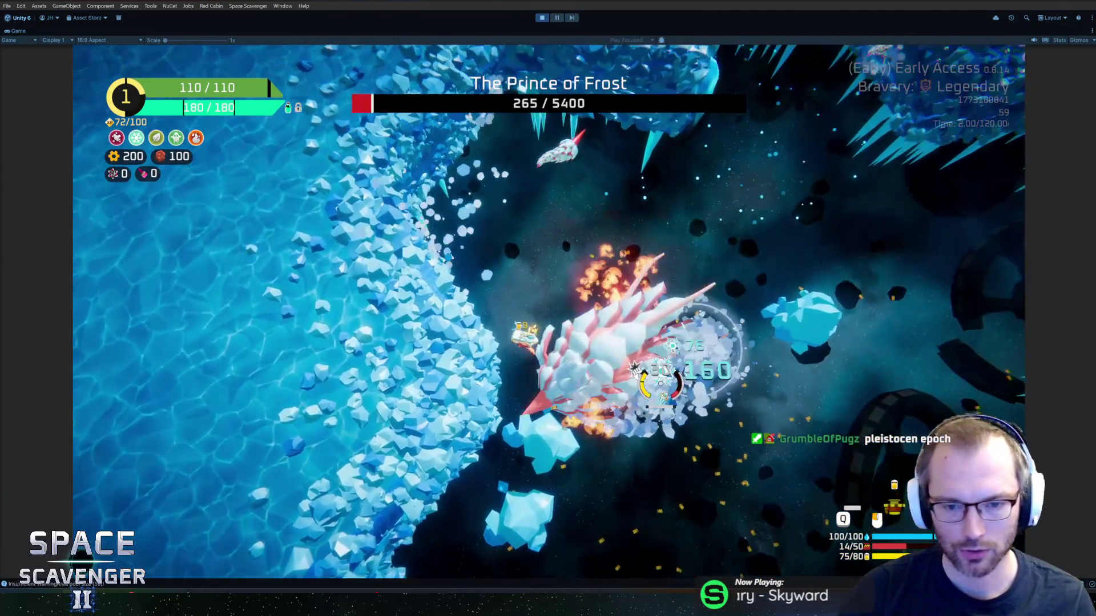
key(w)
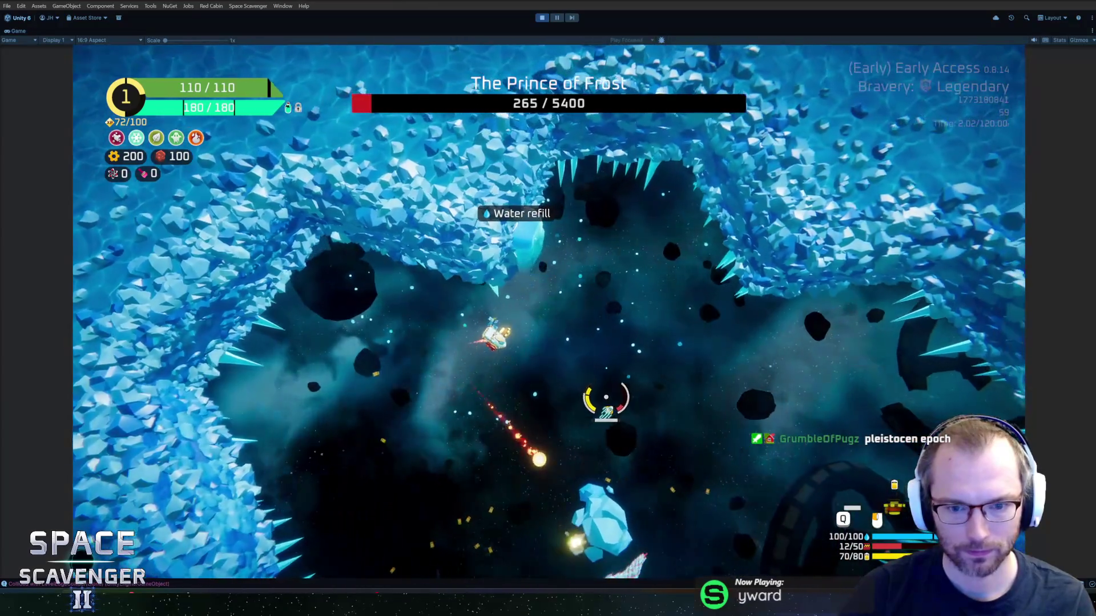
key(w)
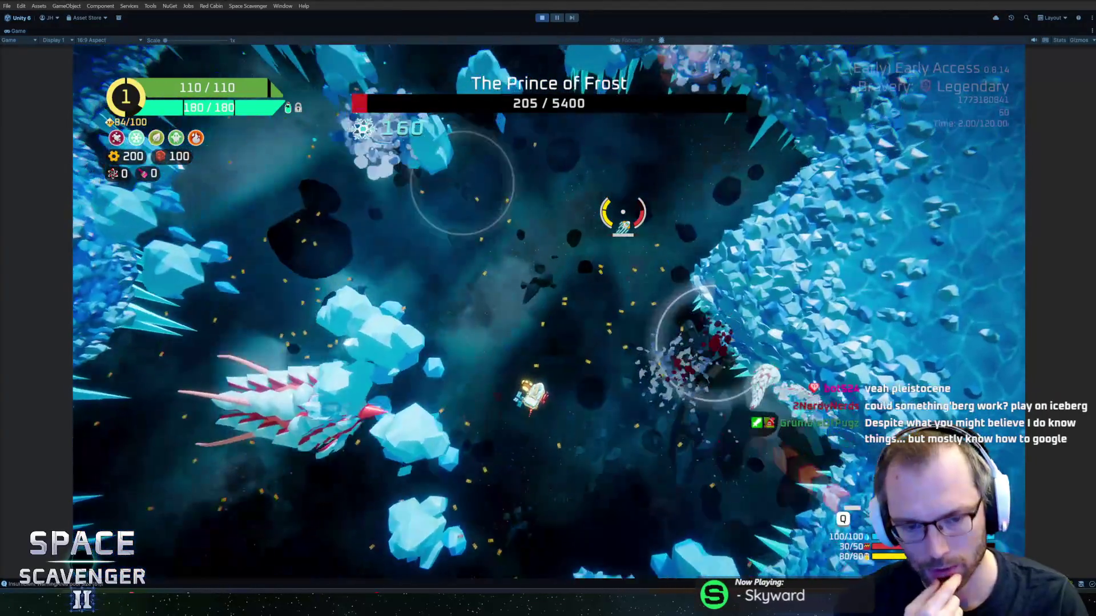
Pause and unpause the run, then take a Rank 2 upgrade card.
key(Escape)
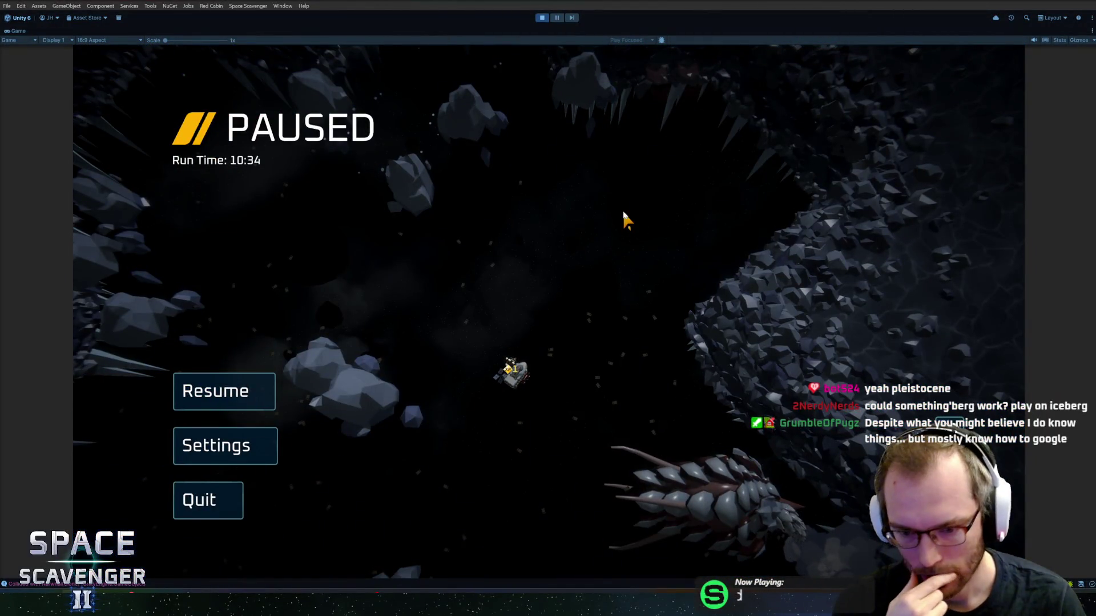
key(Escape)
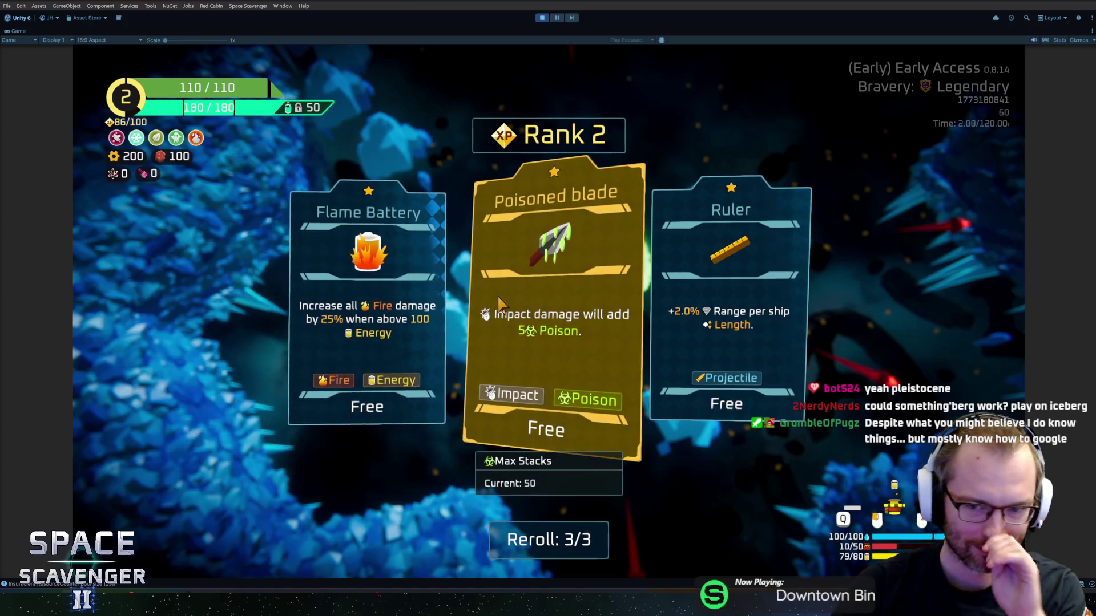
click(371, 320)
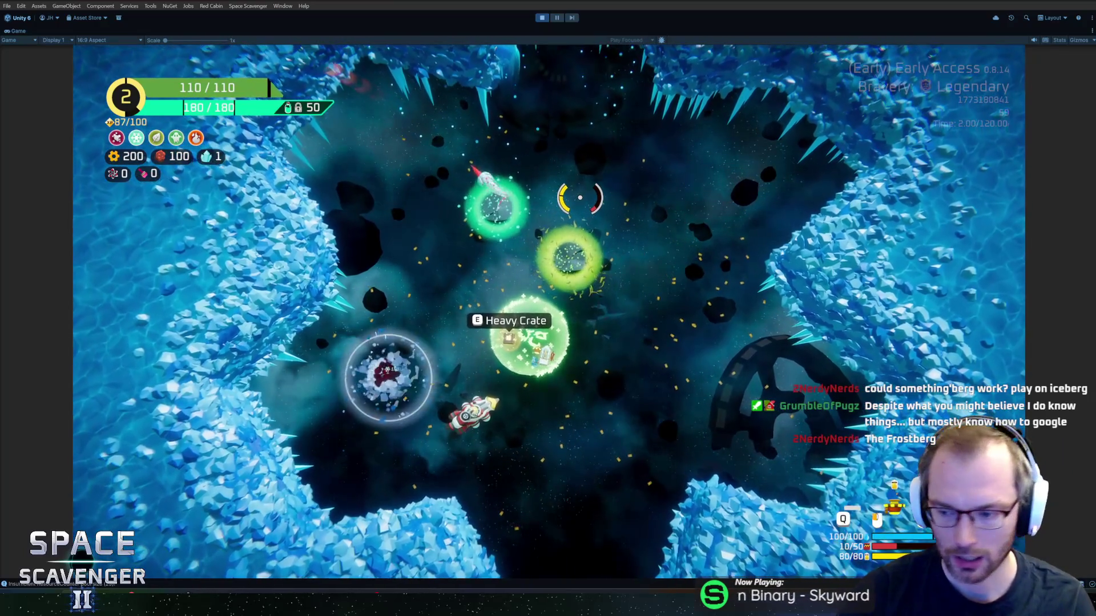
Pause the run at 10:58 beside the Heavy Crate and Crystal Gadget Merchant.
key(Escape)
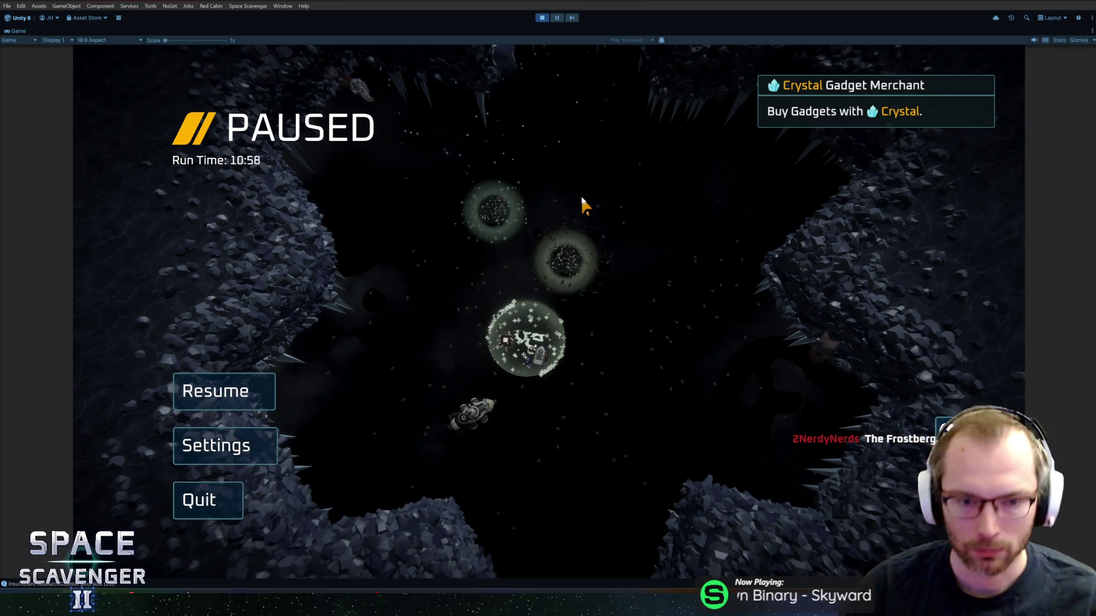
Resume, pause and resume the run again, then exit Play mode with Ctrl+P.
click(263, 393)
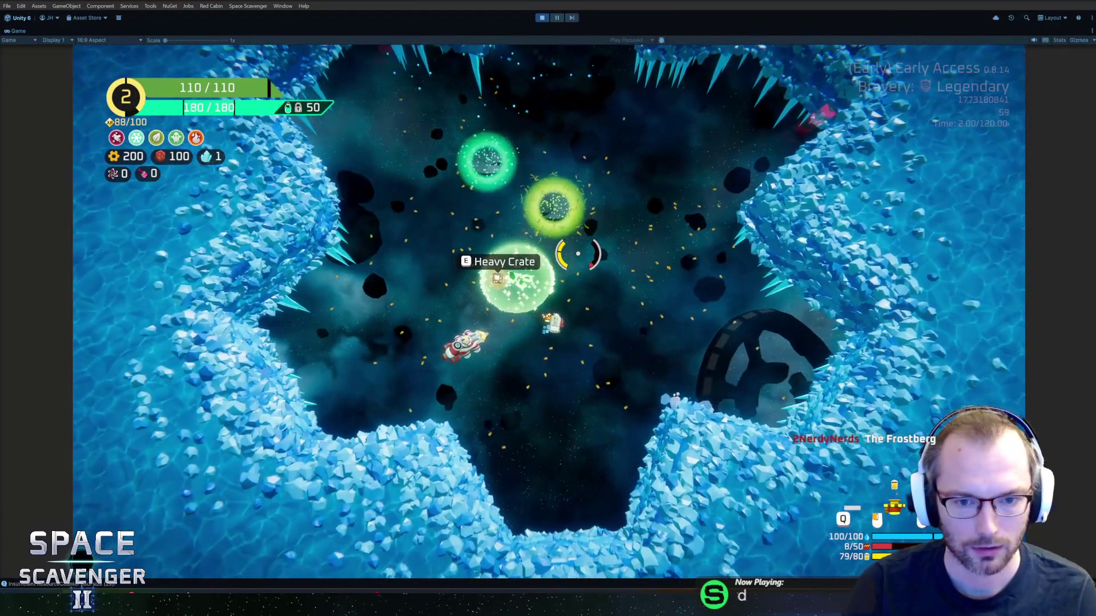
key(Escape)
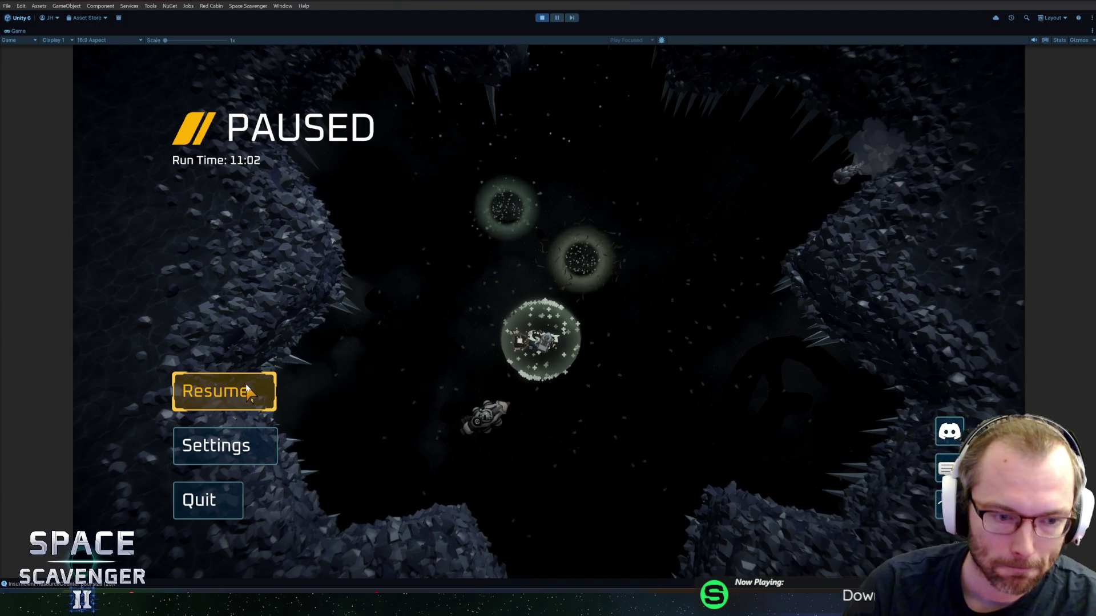
click(249, 399)
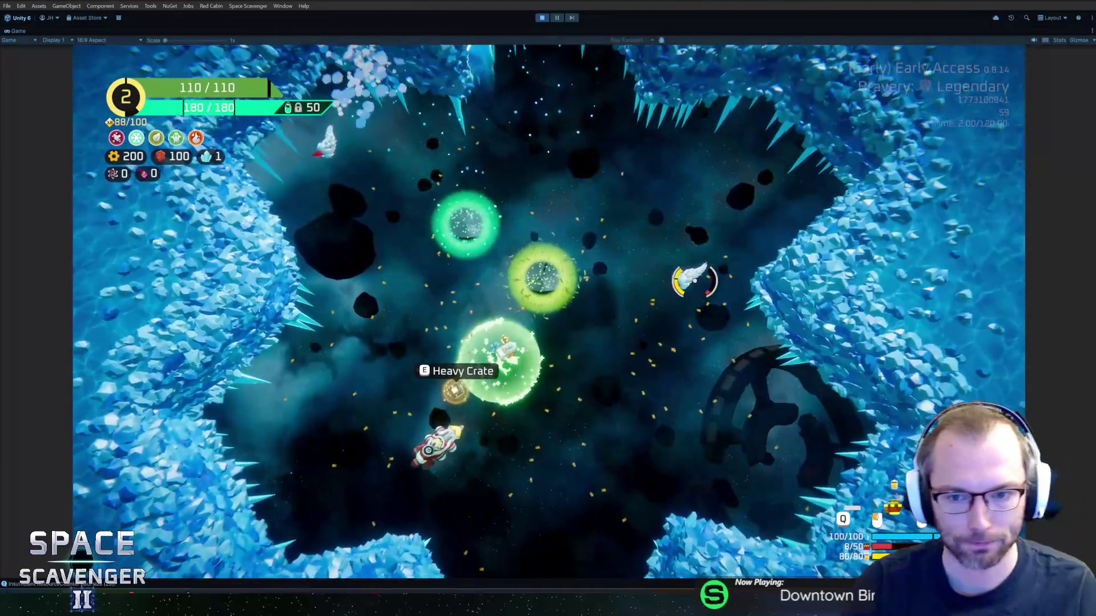
key(w)
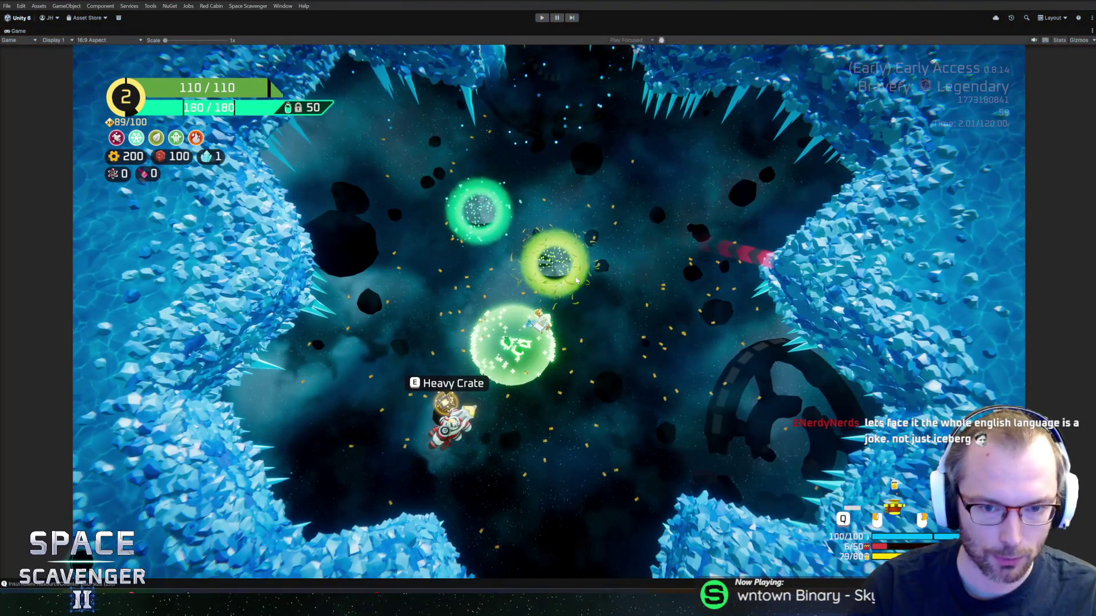
key(ctrl+p)
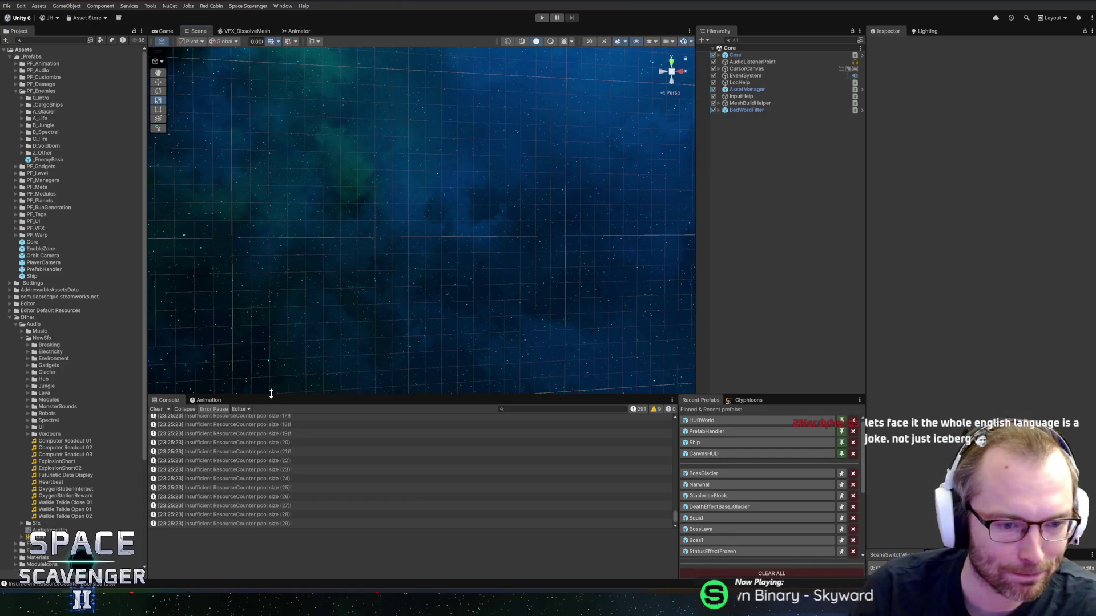
Heighten Unity's Scene view, then switch to Blender and frame the whole BossGlacier model.
drag(268, 392, 276, 397)
key(alt+Tab)
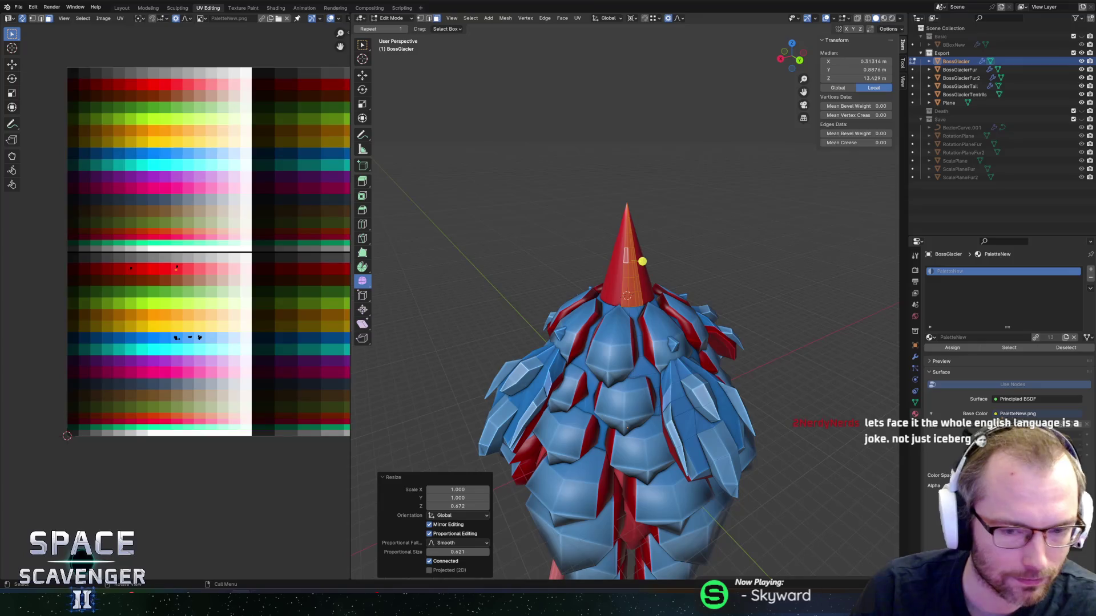
scroll(593, 380, down, 3)
scroll(593, 379, up, 2)
scroll(593, 379, down, 3)
key(Tab)
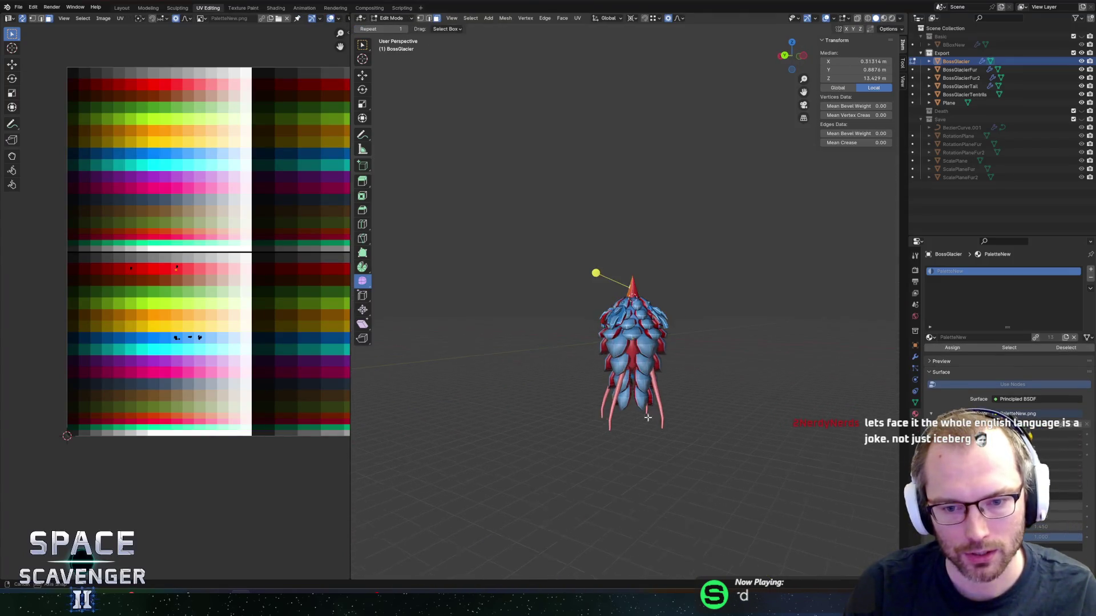
mouse_move(594, 379)
middle_down()
mouse_move(652, 326)
mouse_move(765, 310)
middle_up()
key(Tab)
key(Tab)
key(Tab)
Look over the boss, selecting the tentacles object and then the main BossGlacier body.
scroll(727, 318, up, 2)
middle_drag(744, 329, 675, 400)
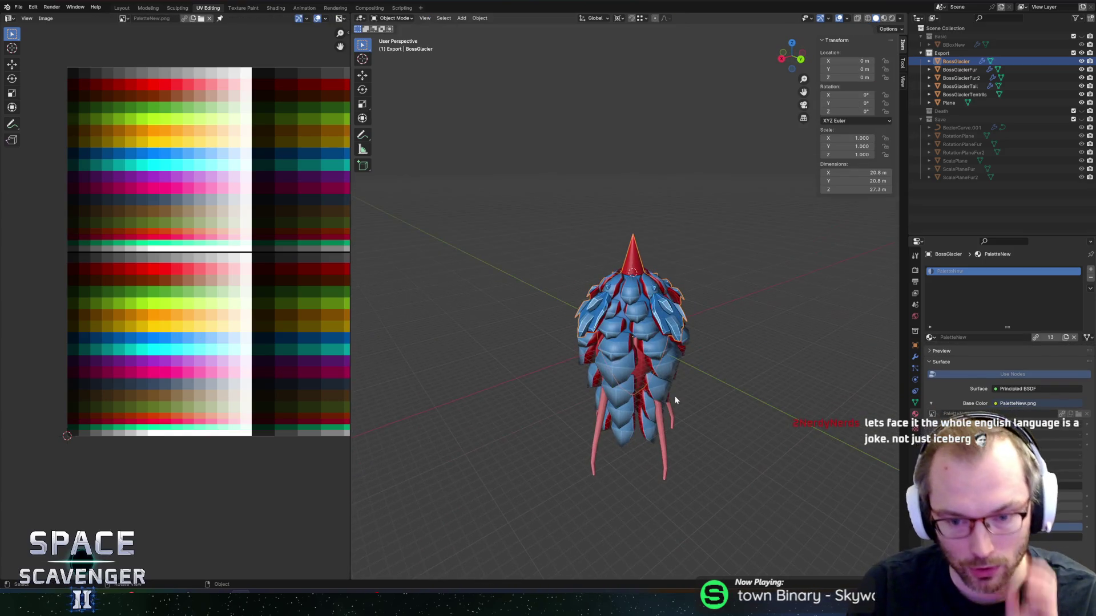
click(665, 446)
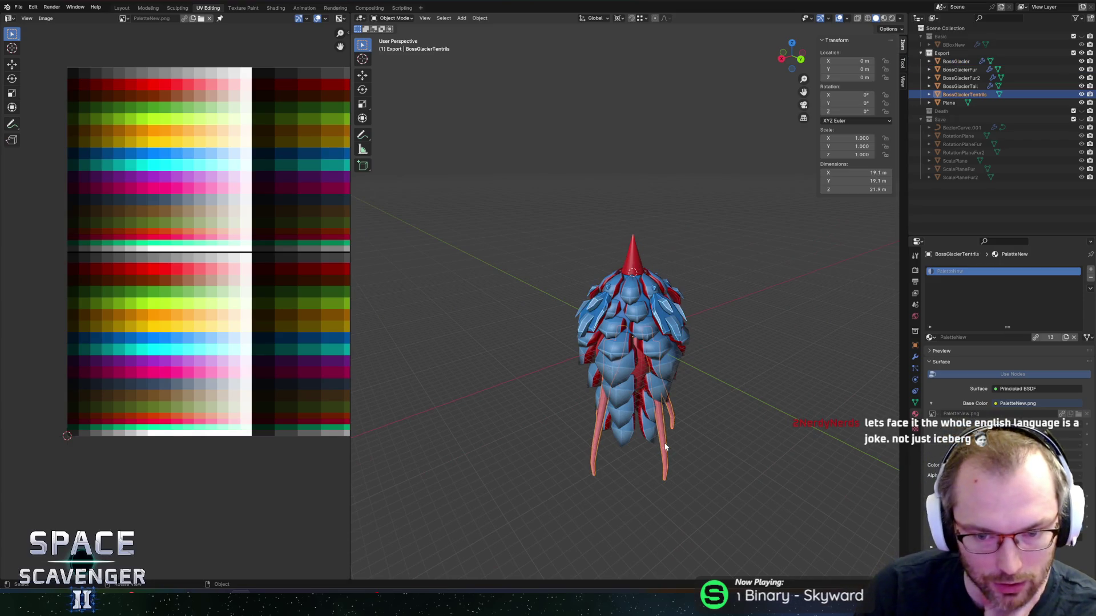
click(655, 300)
mouse_move(766, 291)
middle_down()
mouse_move(536, 265)
mouse_move(642, 258)
mouse_move(667, 269)
mouse_move(642, 225)
mouse_move(642, 170)
mouse_move(648, 269)
mouse_move(550, 279)
mouse_move(650, 276)
mouse_move(661, 259)
mouse_move(724, 247)
middle_up()
Select BossGlacierTail and enter Edit Mode on its mesh.
click(656, 350)
click(657, 351)
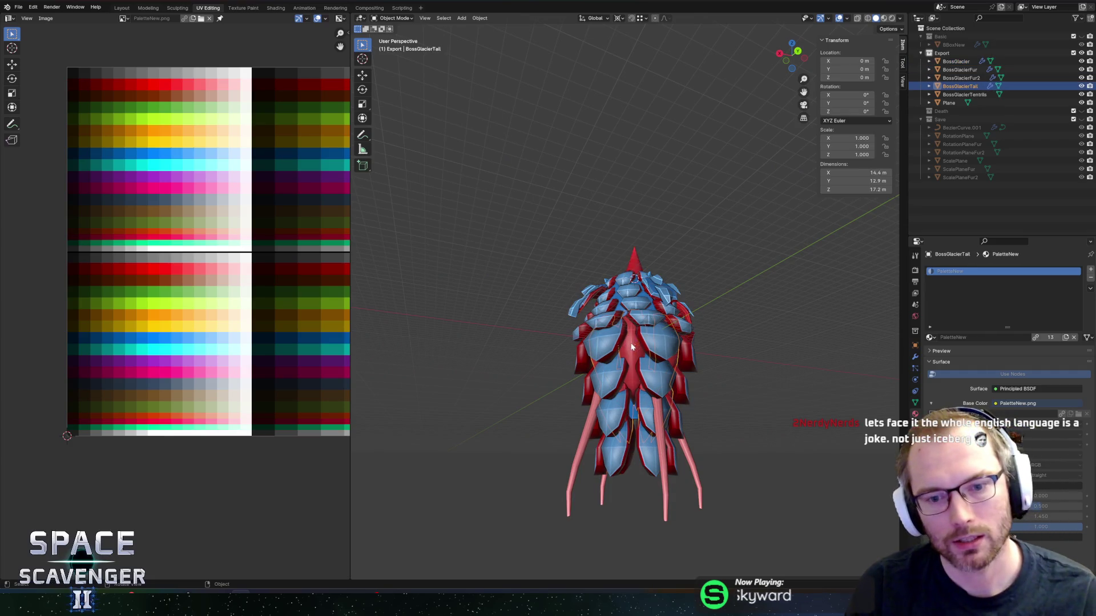
key(Tab)
key(Tab)
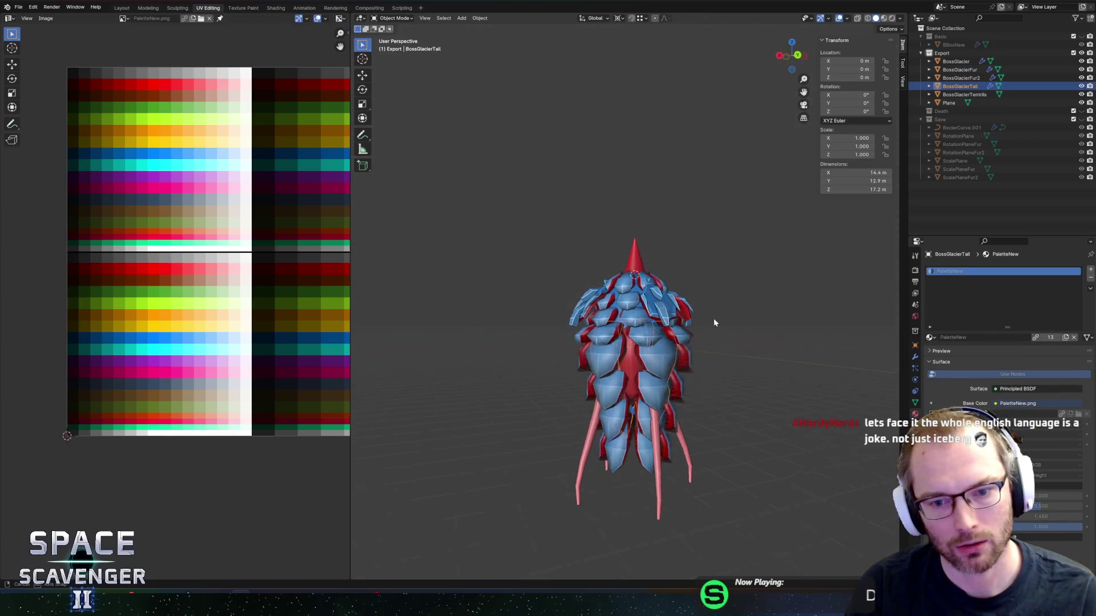
mouse_move(714, 320)
middle_down()
mouse_move(675, 320)
mouse_move(744, 359)
middle_up()
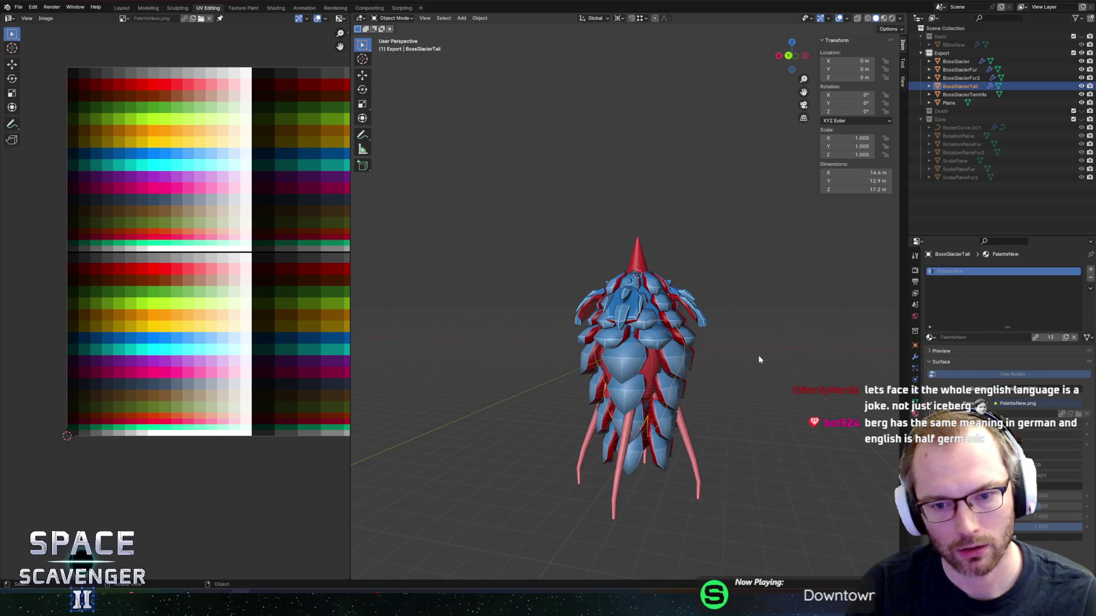
Toggle X-ray and Edit Mode on the tail, ending in a solid view of its mesh.
key(Tab)
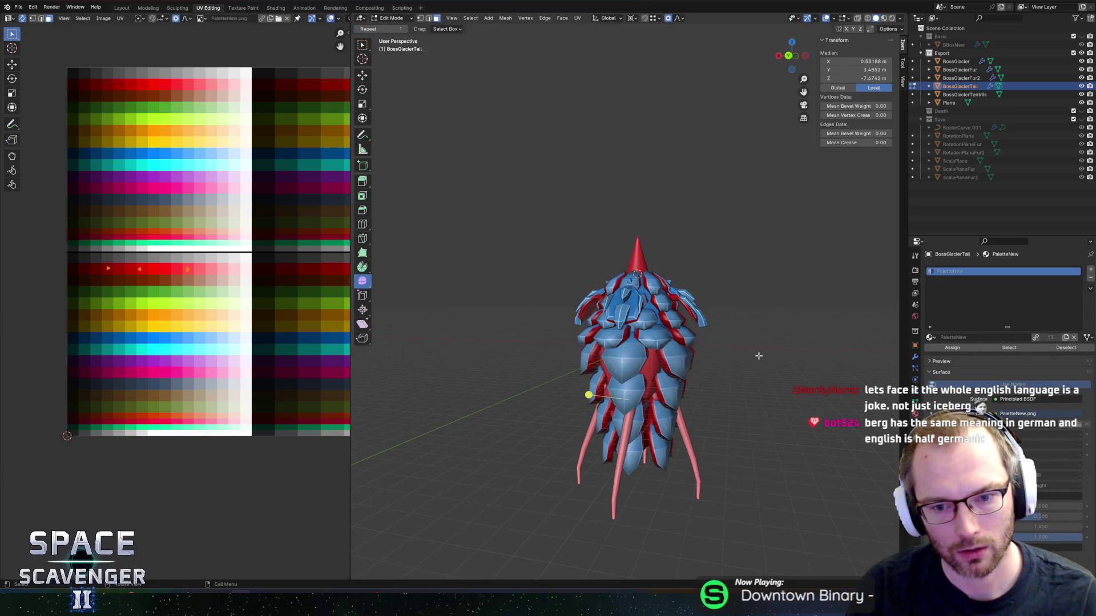
key(alt+z)
key(Tab)
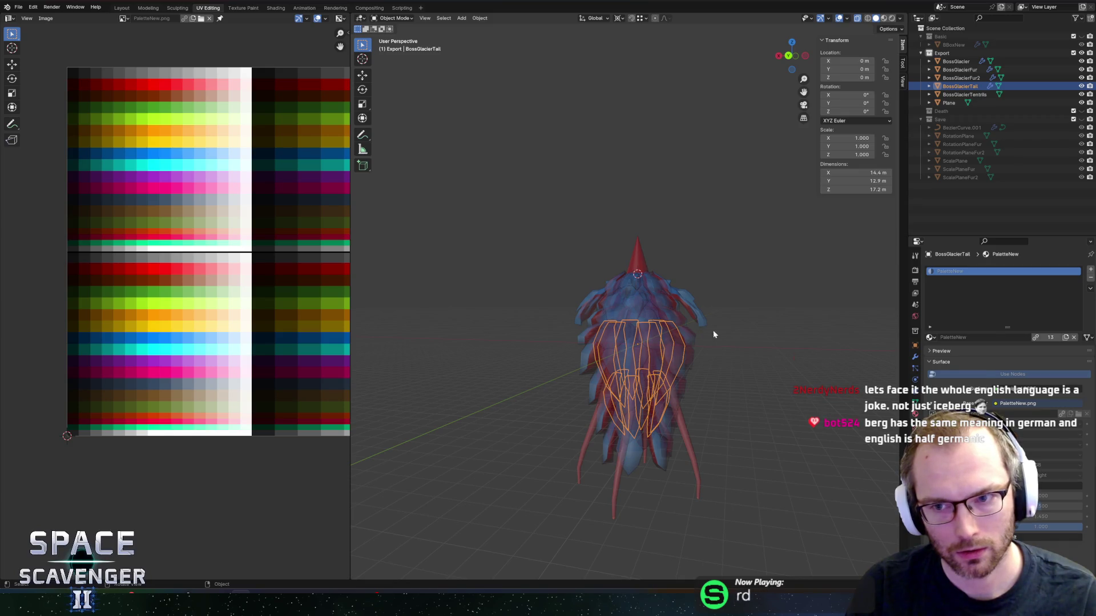
key(Tab)
key(alt+z)
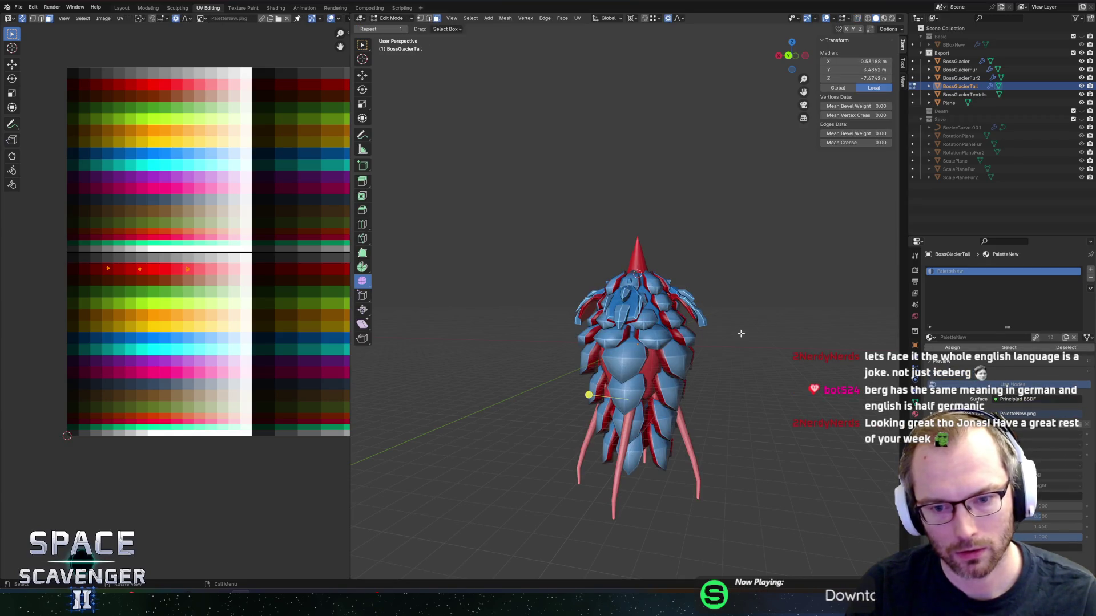
middle_drag(739, 336, 745, 347)
Scale the selected tail plates up uniformly, discarding an initial horizontal-only scale.
key(s)
key(shift+z)
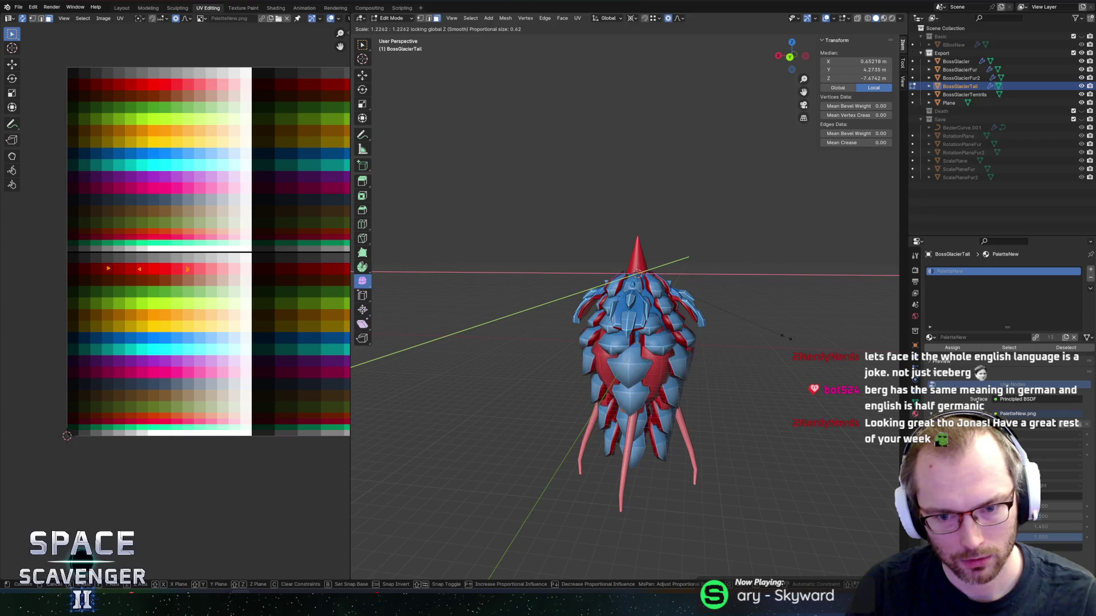
key(Escape)
middle_drag(782, 337, 758, 325)
key(s)
key(shift+z)
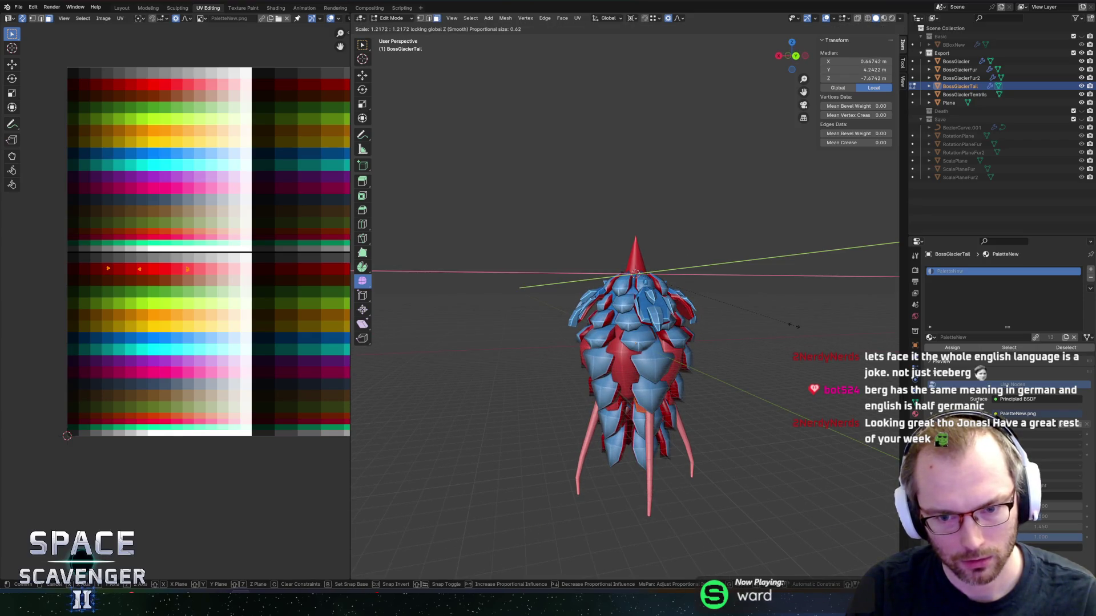
key(shift+z)
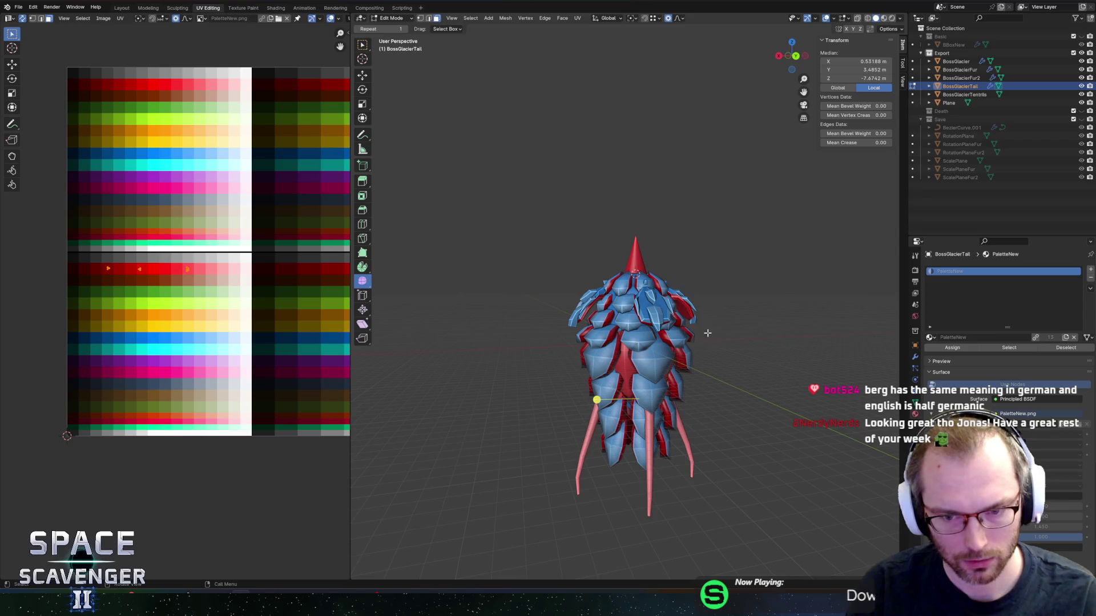
click(764, 335)
key(alt+z)
Snap the 3D cursor to a selected vertex on a lower tail plate.
mouse_move(765, 336)
middle_down()
mouse_move(726, 310)
mouse_move(744, 310)
mouse_move(739, 284)
mouse_move(755, 306)
mouse_move(661, 284)
mouse_move(682, 284)
middle_up()
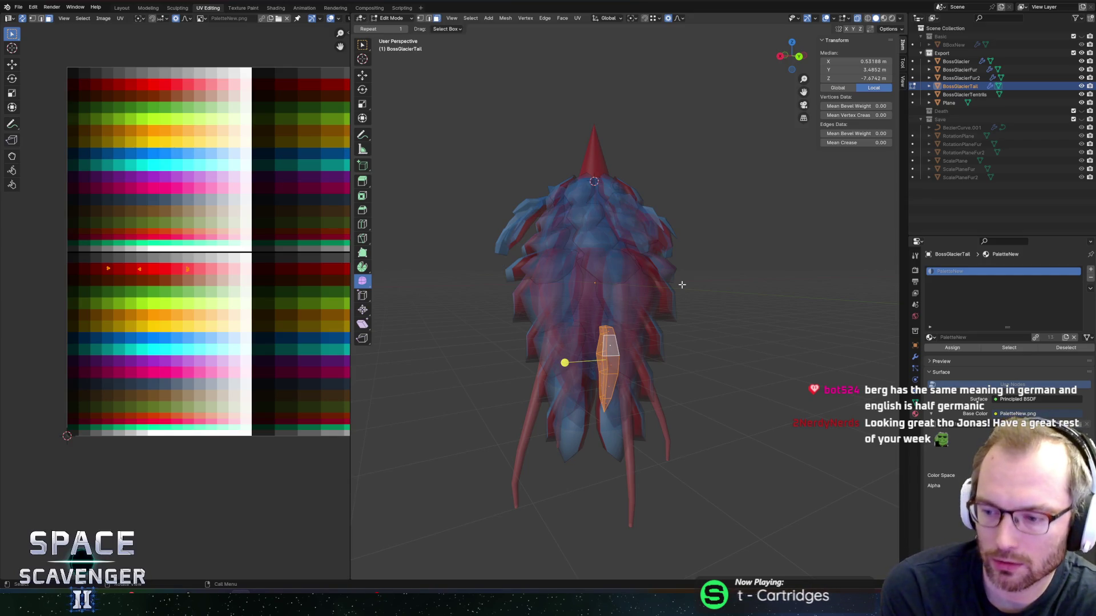
key(Tab)
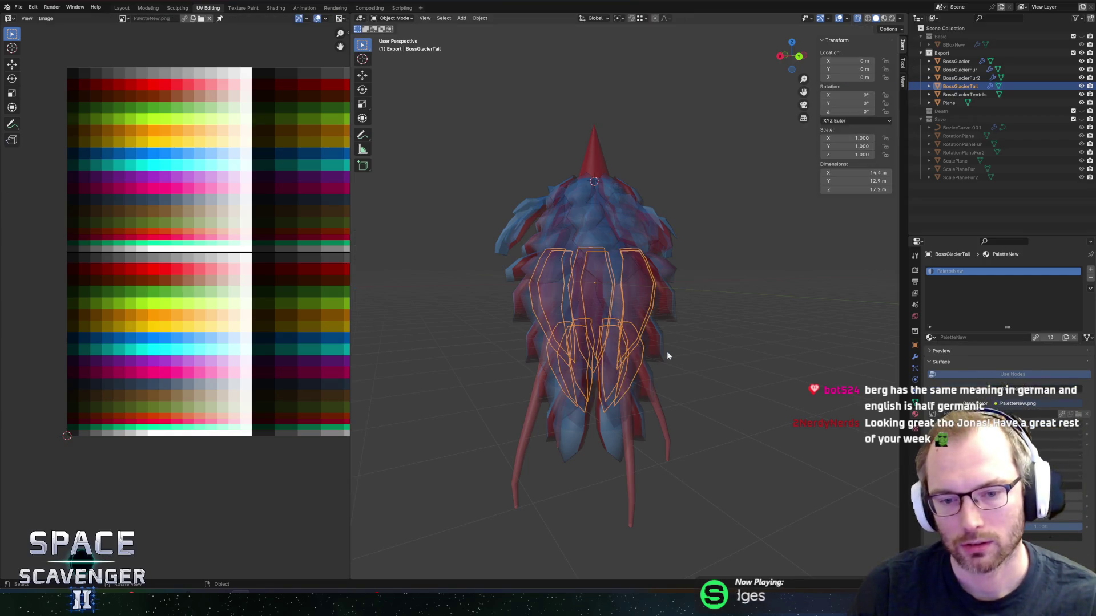
mouse_move(668, 357)
middle_down()
mouse_move(704, 367)
mouse_move(608, 342)
middle_up()
key(Tab)
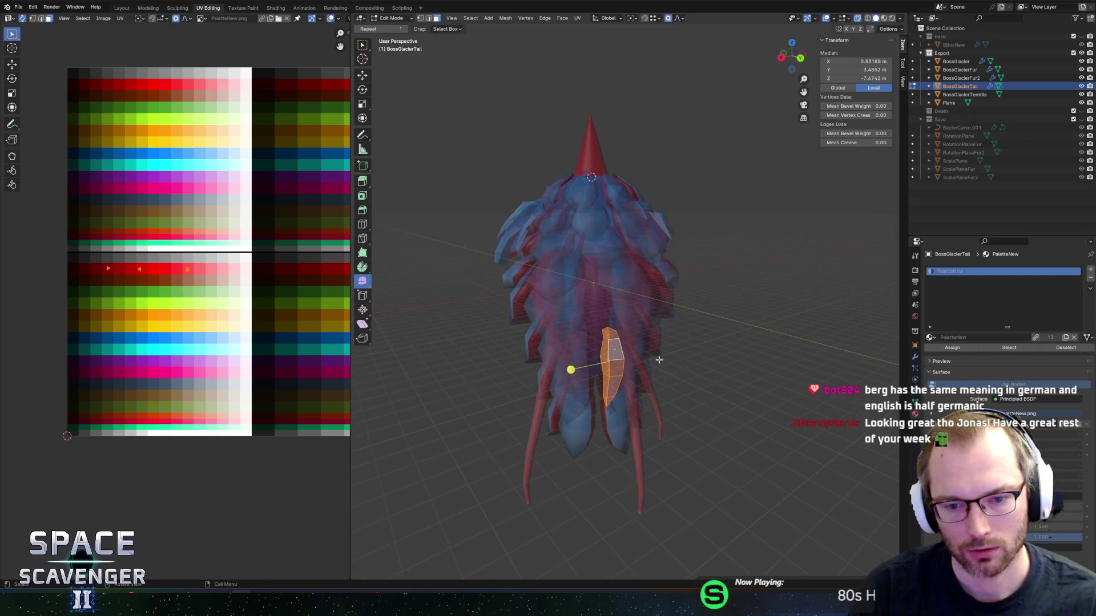
key(1)
click(609, 323)
key(shift+s)
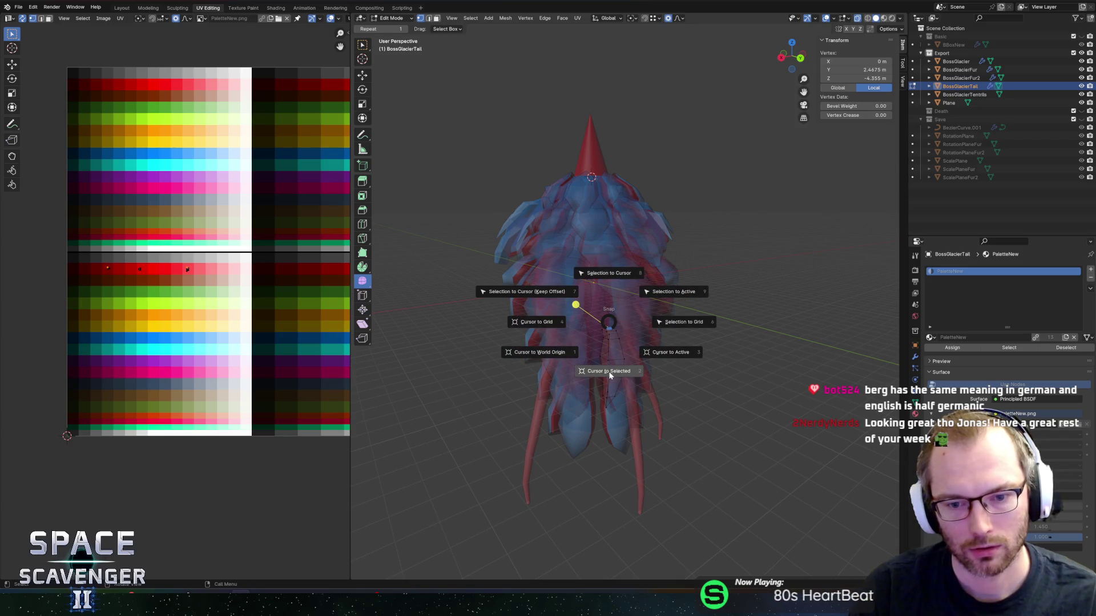
click(610, 371)
Proportionally scale the linked lower plate around the 3D cursor, undoing the final scale.
key(ctrl+l)
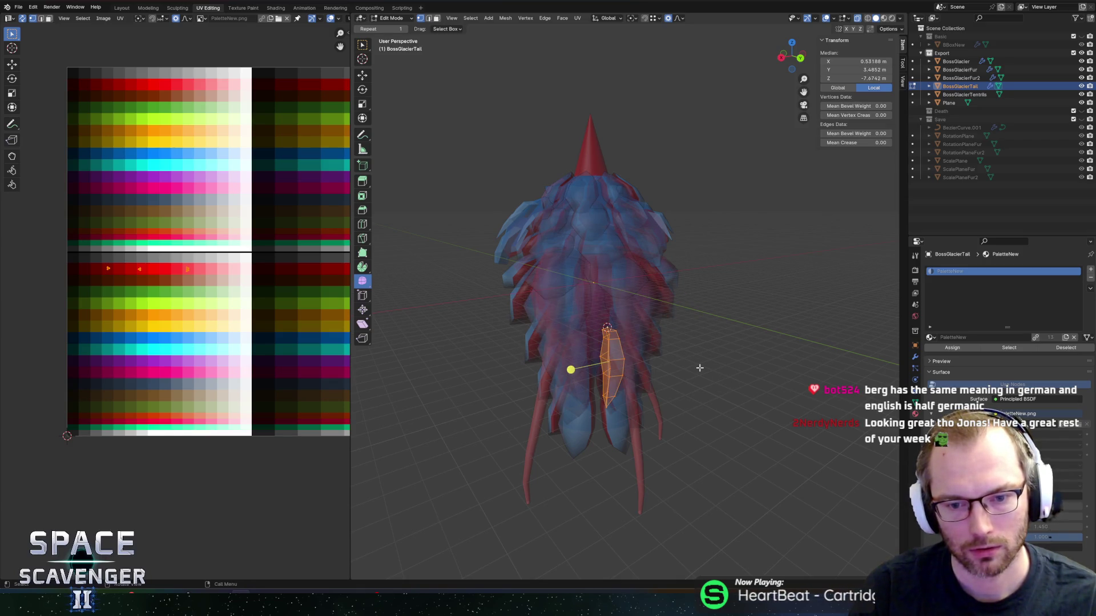
click(783, 369)
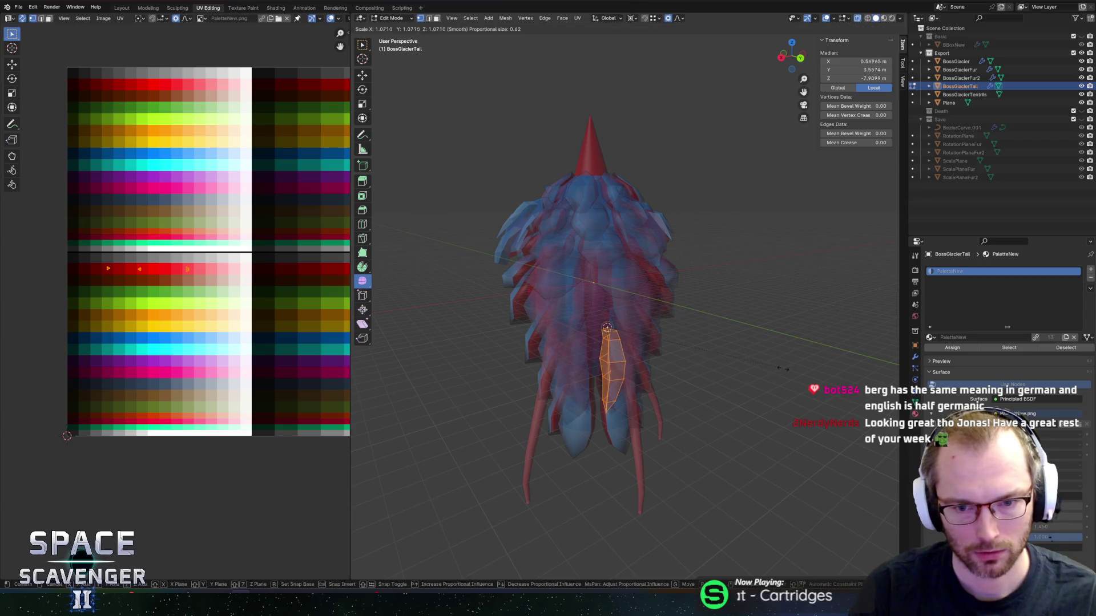
key(alt+z)
key(s)
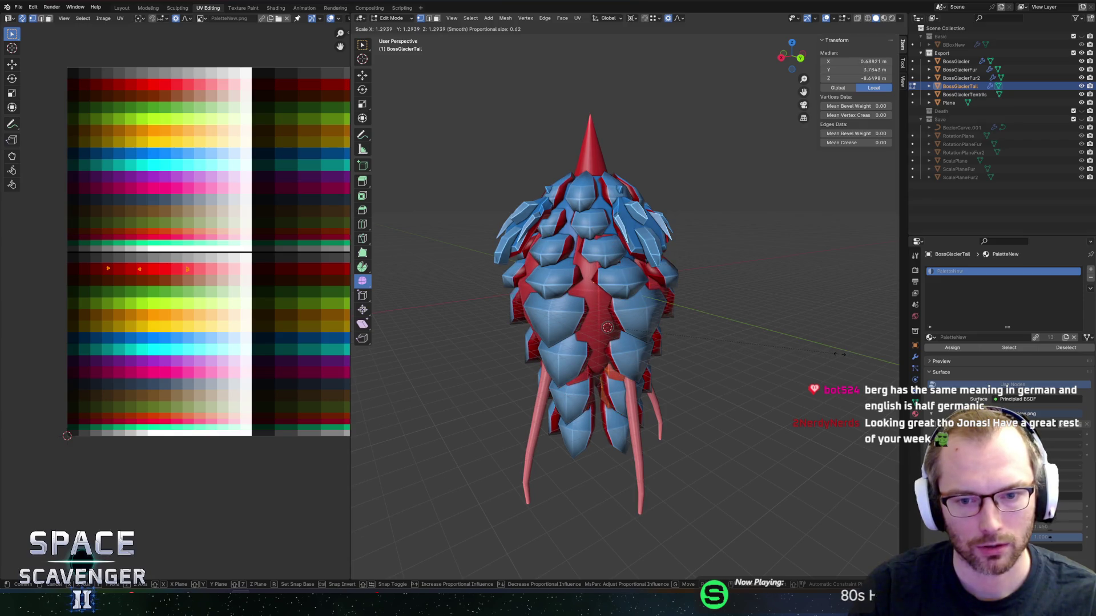
click(839, 354)
mouse_move(839, 354)
middle_down()
mouse_move(742, 365)
mouse_move(712, 330)
mouse_move(746, 403)
mouse_move(758, 335)
mouse_move(805, 341)
mouse_move(705, 328)
mouse_move(720, 329)
mouse_move(717, 307)
middle_up()
key(ctrl+z)
Leave Edit Mode and reset the 3D cursor to the world origin.
key(Tab)
middle_drag(809, 305, 734, 320)
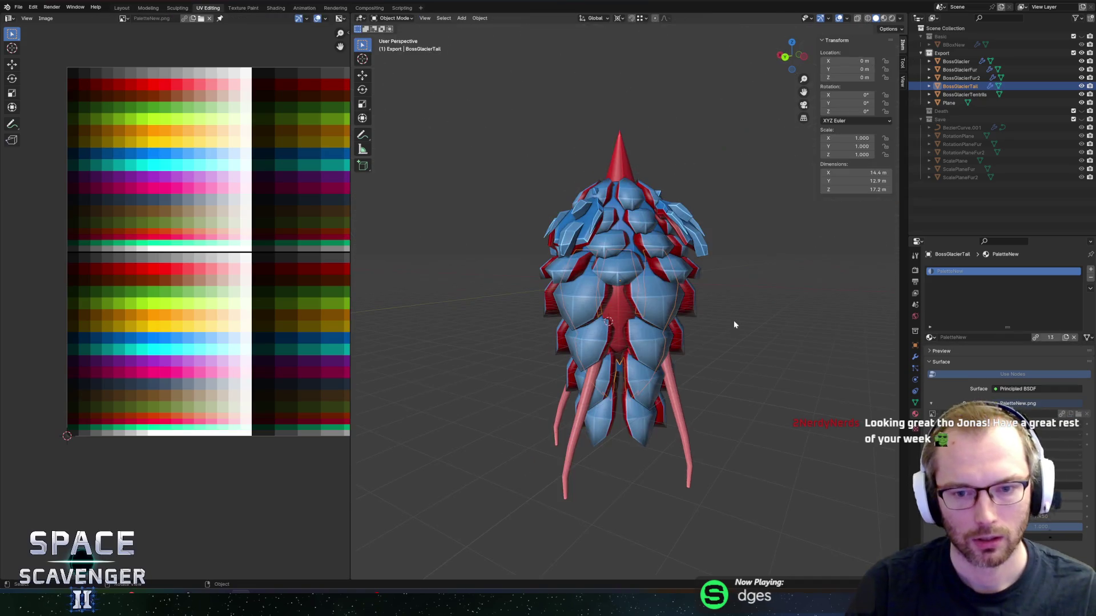
key(shift+s)
click(672, 352)
Save BossGlacier.blend and switch to the Space Scavenger 2 Steam page.
key(ctrl+s)
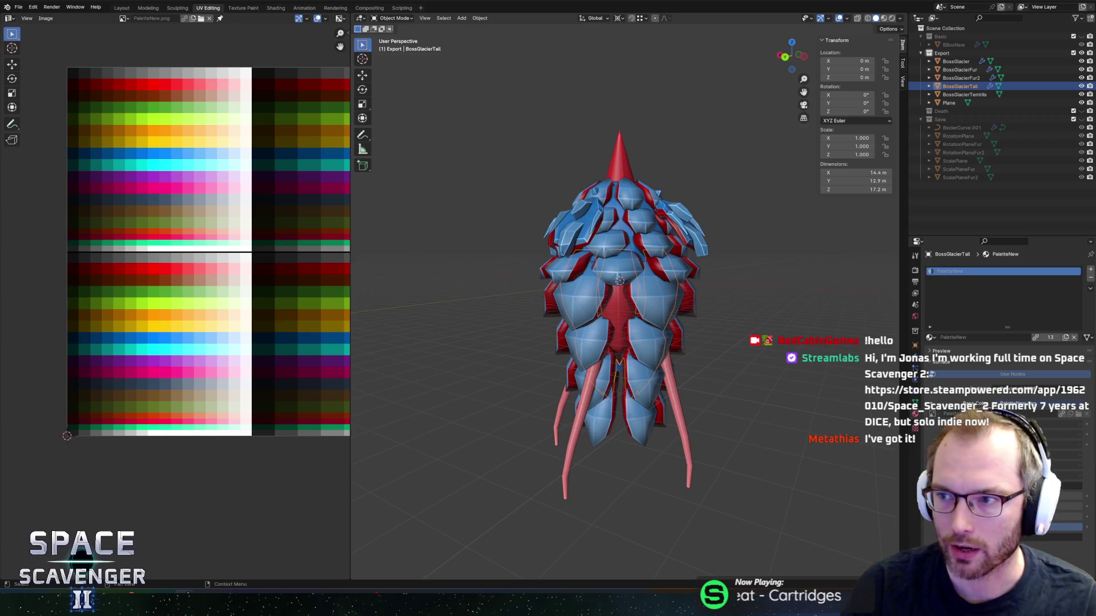
key(alt+Tab)
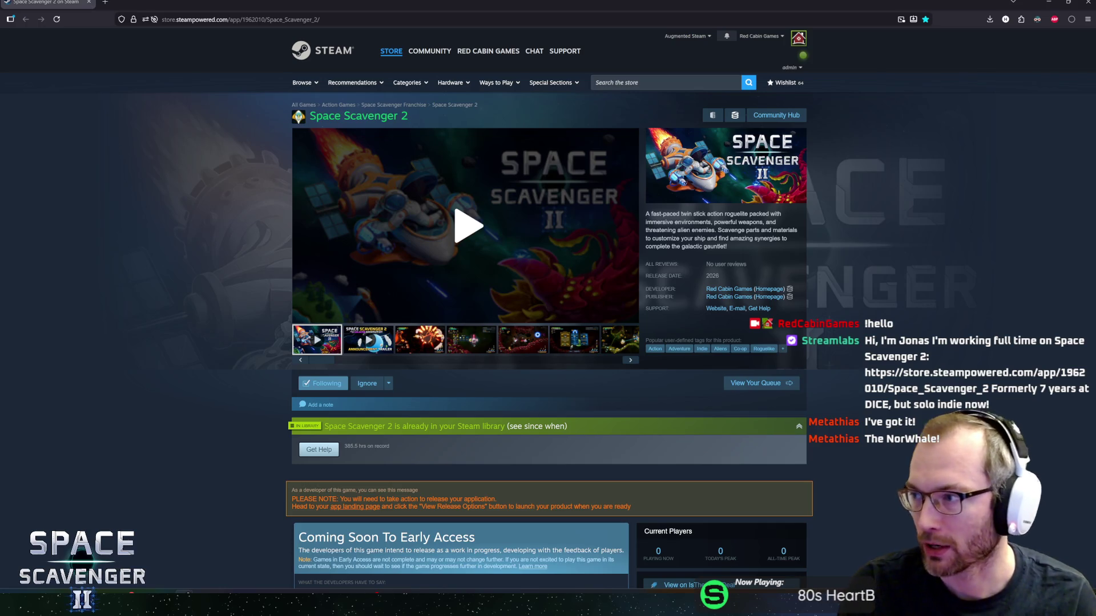
Leave the Space Scavenger 2 store page and return to the glacier boss model in Blender.
key(alt+Tab)
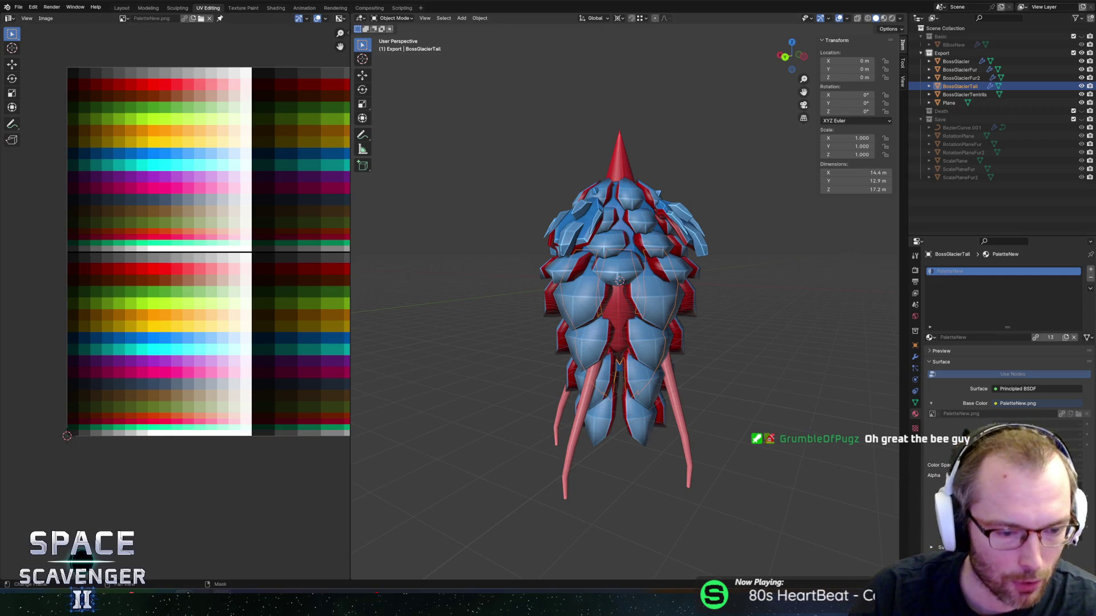
View the SCOPECREEP Demo and Pollinate or Die Demo library pages, then minimize Steam.
click(298, 593)
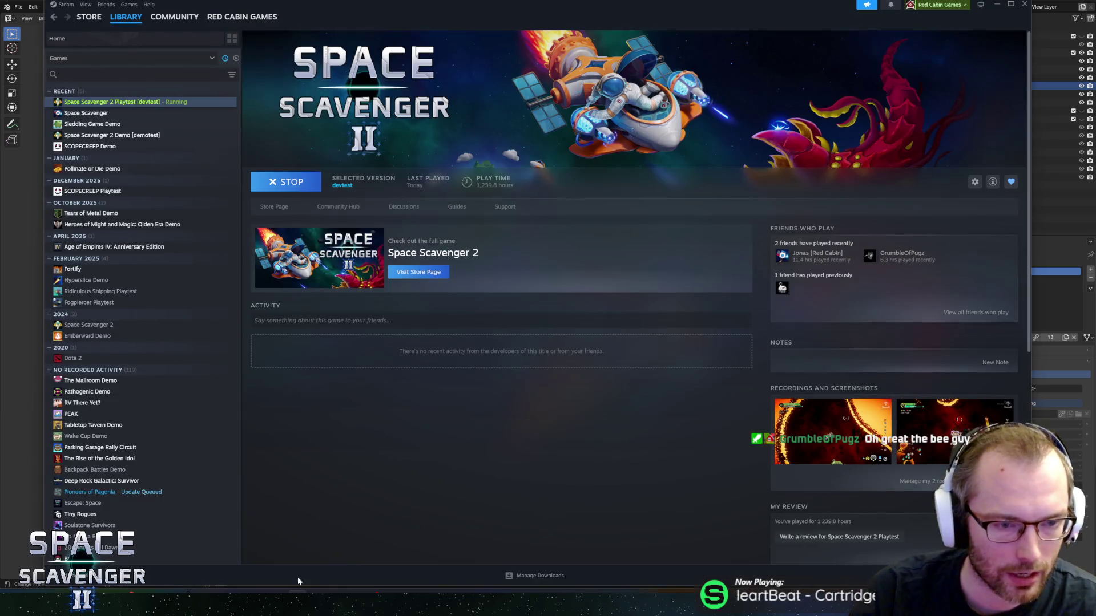
click(106, 146)
click(91, 168)
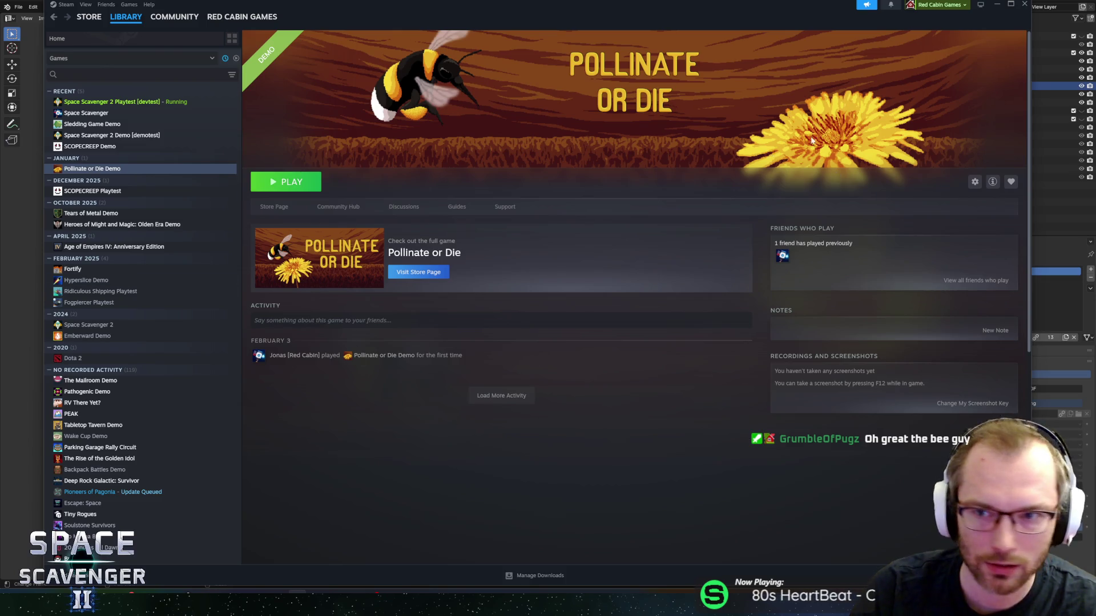
click(997, 5)
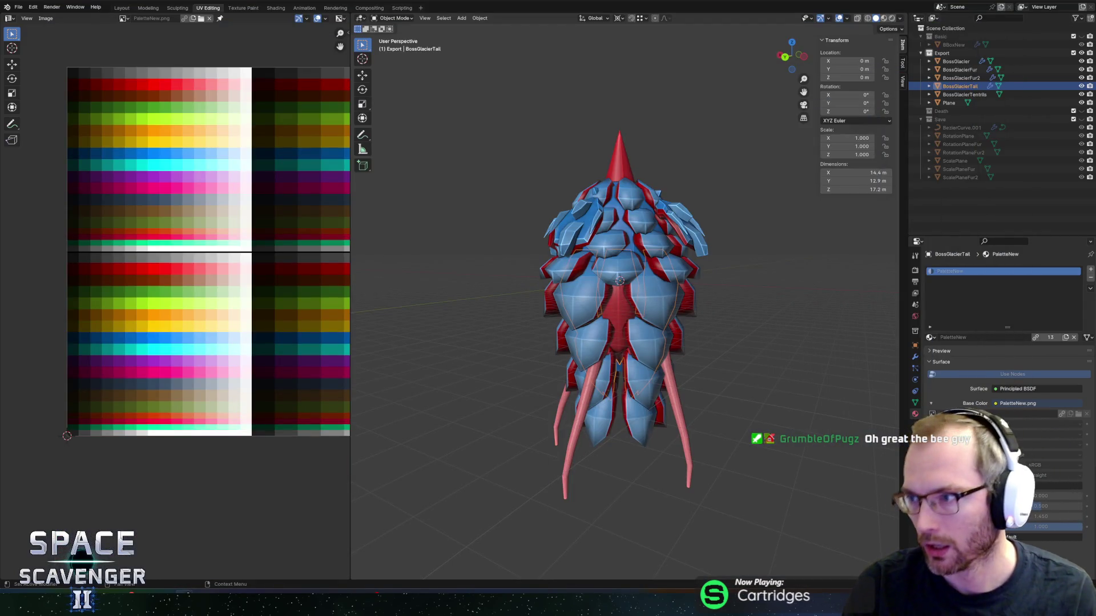